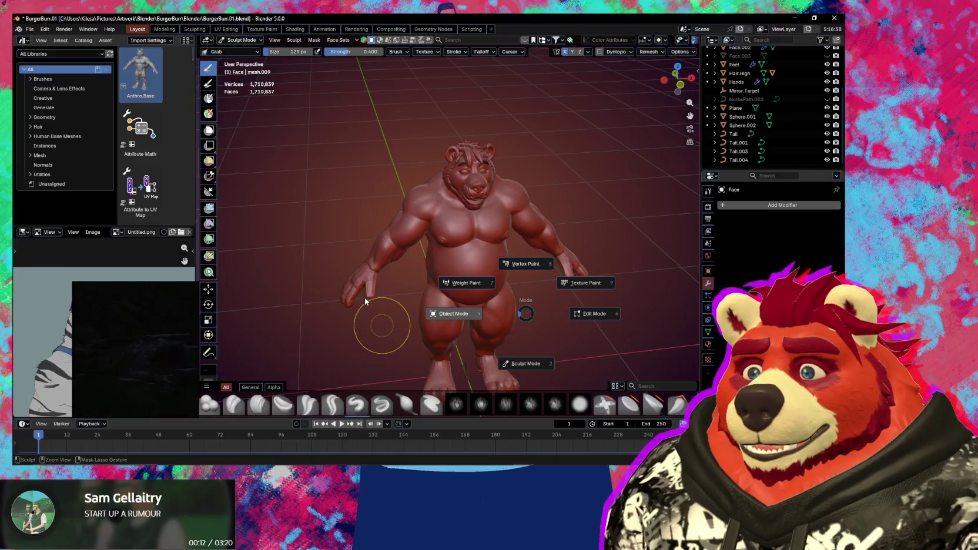
Switch from Sculpt Mode to Object Mode and select the Hands object
{"action": "left_click", "coordinate": [364, 297]}
{"action": "left_click", "coordinate": [360, 285]}
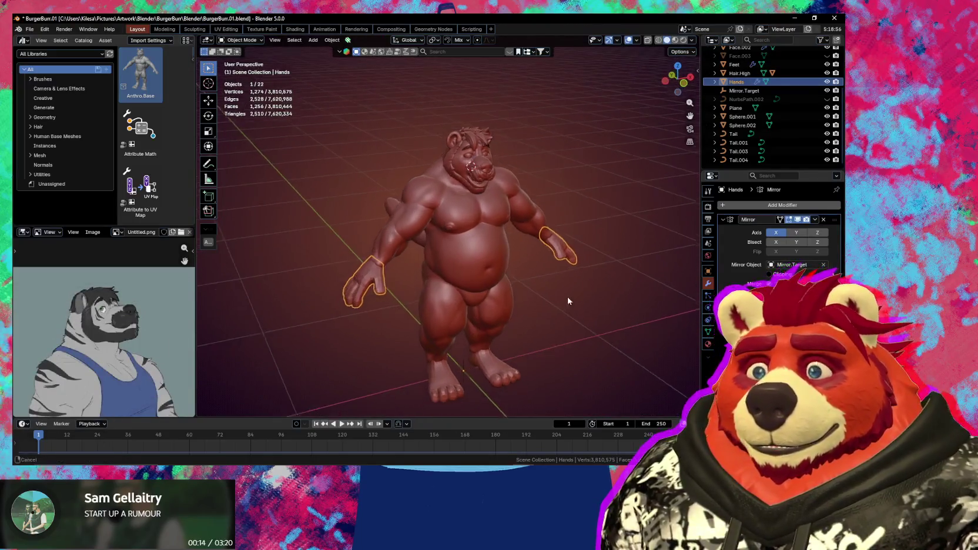
{"action": "middle_click_drag", "start_coordinate": [495, 319], "coordinate": [588, 324]}
Review the Hands' Object Data and Object transform properties
{"action": "left_click", "coordinate": [708, 333]}
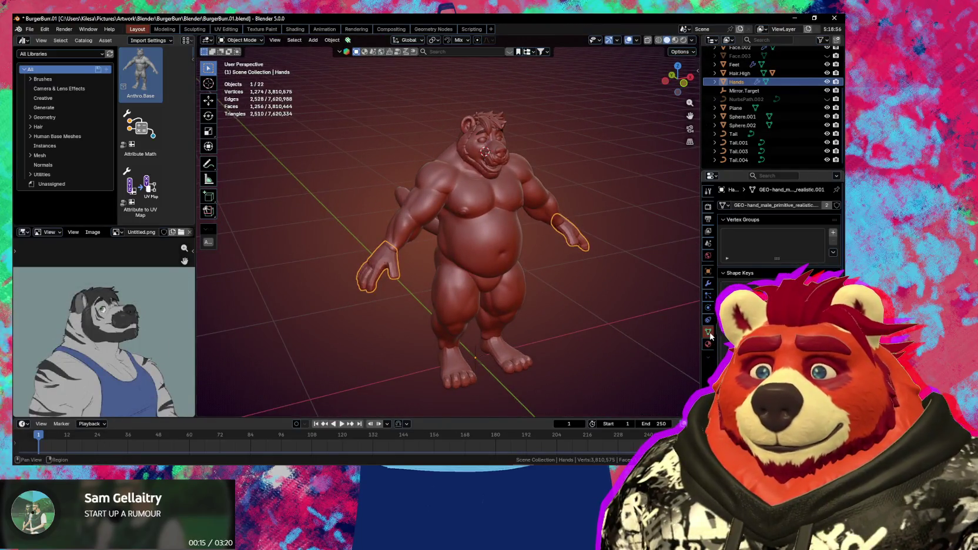
{"action": "left_click", "coordinate": [708, 270]}
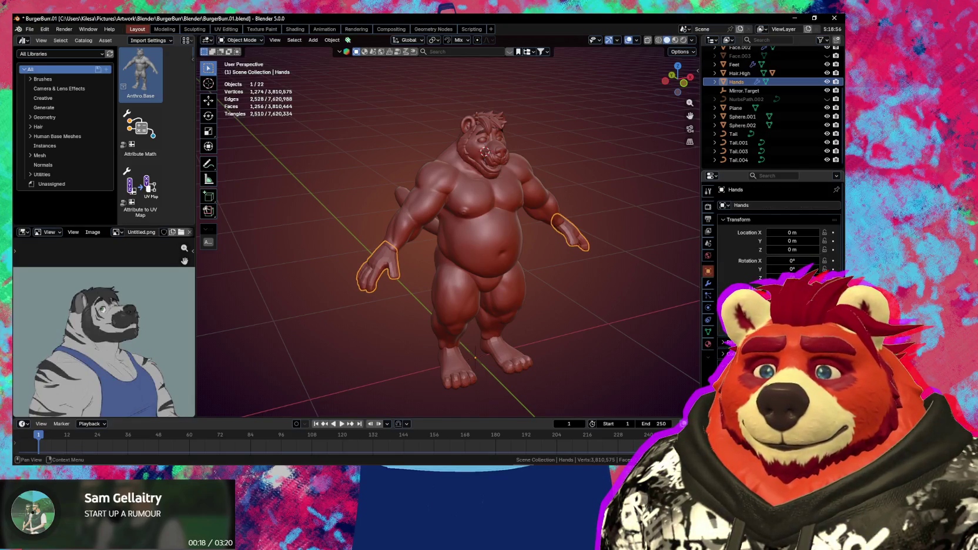
{"action": "scroll", "coordinate": [776, 247], "scroll_direction": "down", "scroll_amount": 1}
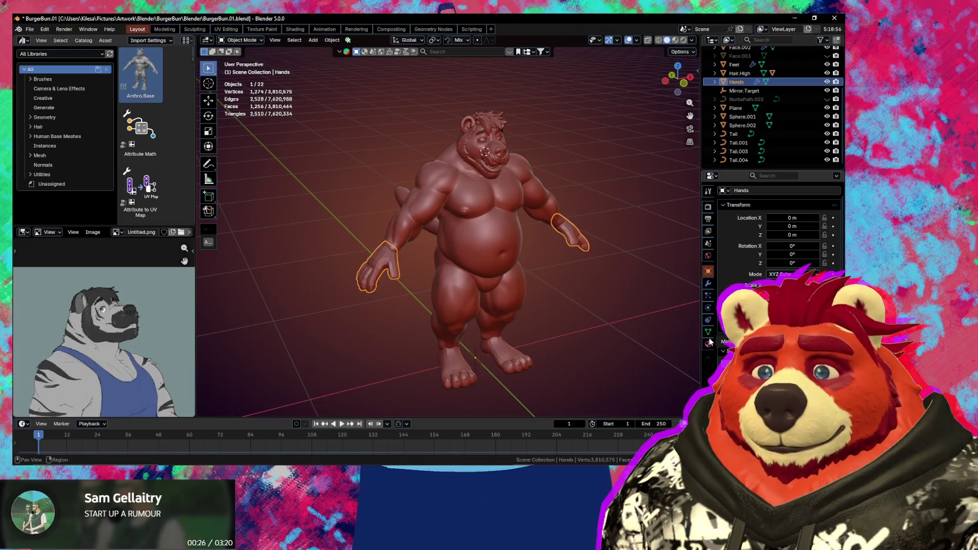
{"action": "left_click", "coordinate": [708, 333]}
{"action": "scroll", "coordinate": [724, 351], "scroll_direction": "down", "scroll_amount": 5}
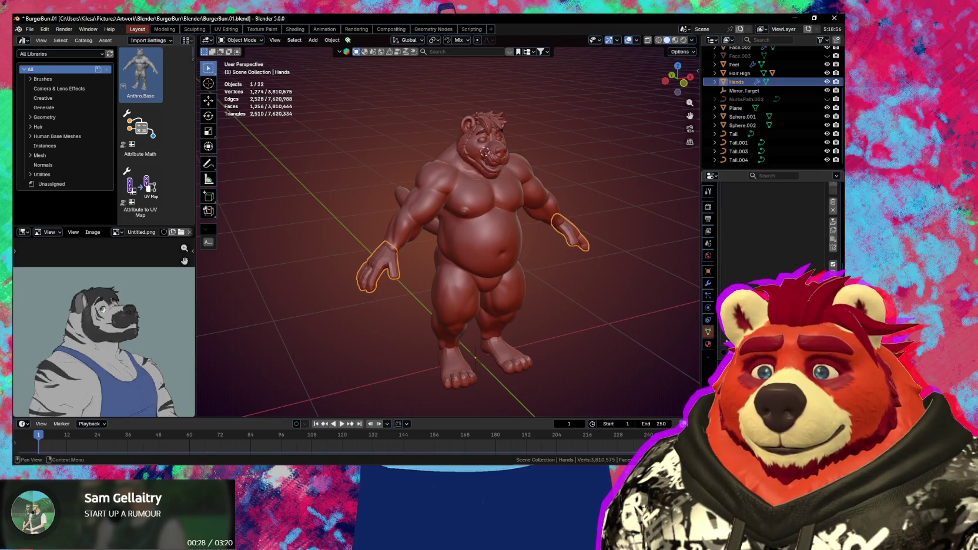
Make all of the Hands' data local with Make Local (All)
{"action": "left_click", "coordinate": [332, 40]}
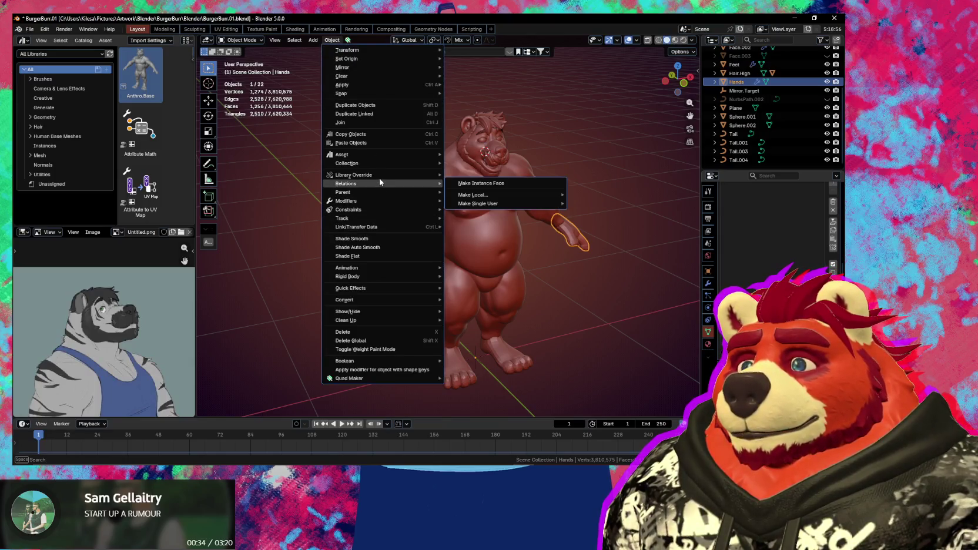
{"action": "mouse_move", "coordinate": [366, 183]}
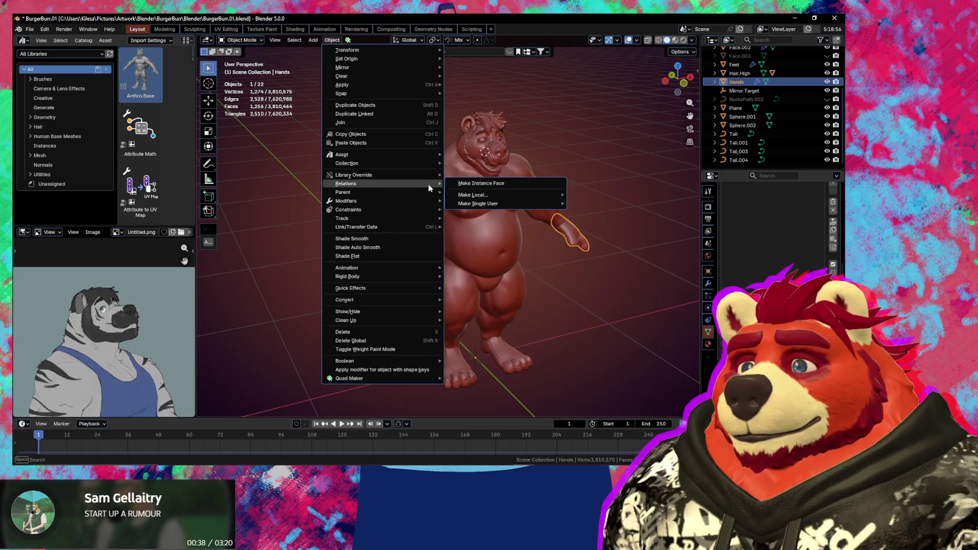
{"action": "left_click", "coordinate": [265, 190]}
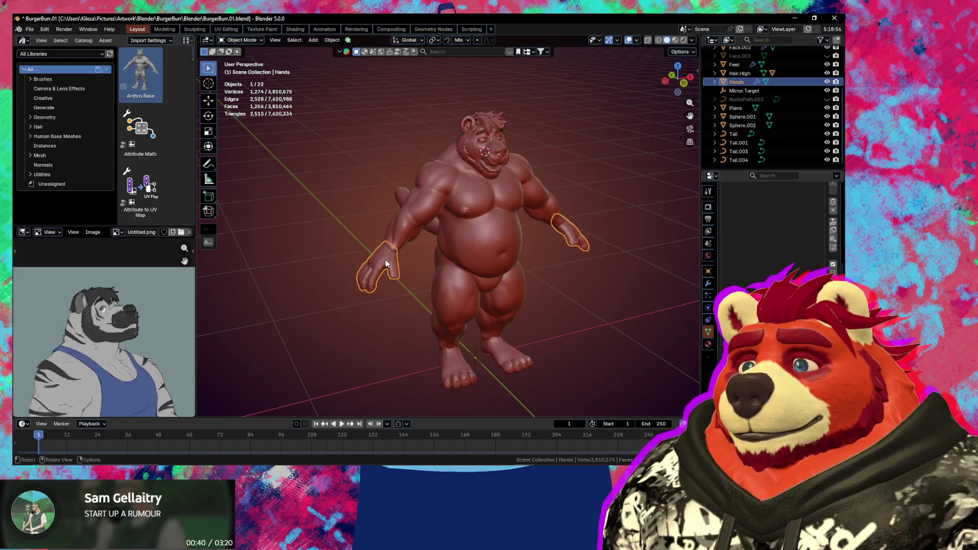
{"action": "key", "text": "F3"}
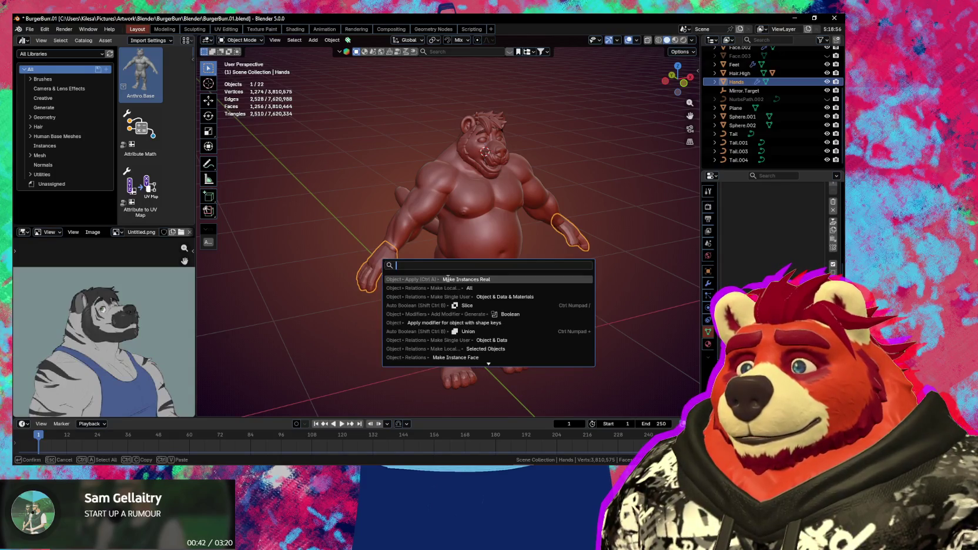
{"action": "left_click", "coordinate": [448, 279]}
{"action": "key", "text": "F3"}
{"action": "left_click", "coordinate": [411, 288]}
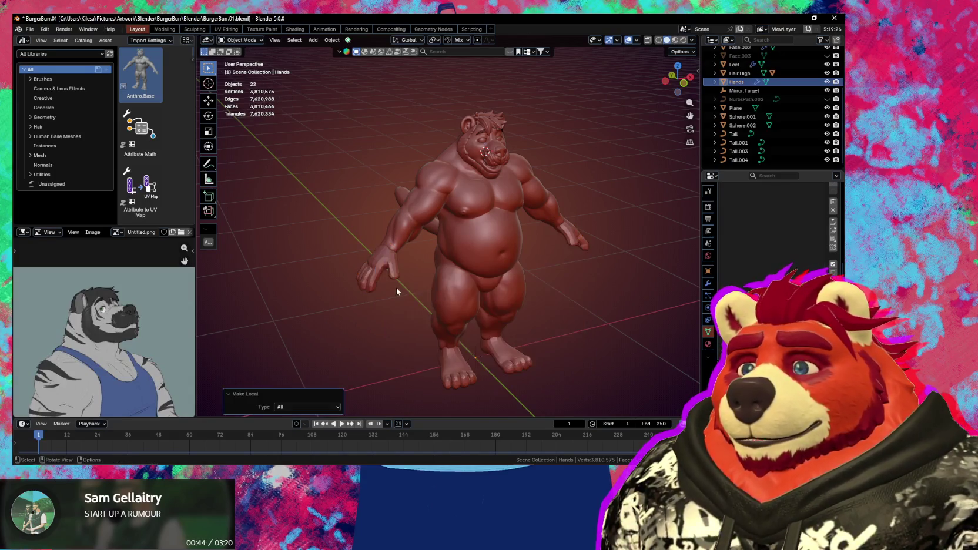
Make the Hands single-user for object, data and materials, re-running Make Local
{"action": "key", "text": "F3"}
{"action": "left_click", "coordinate": [488, 328]}
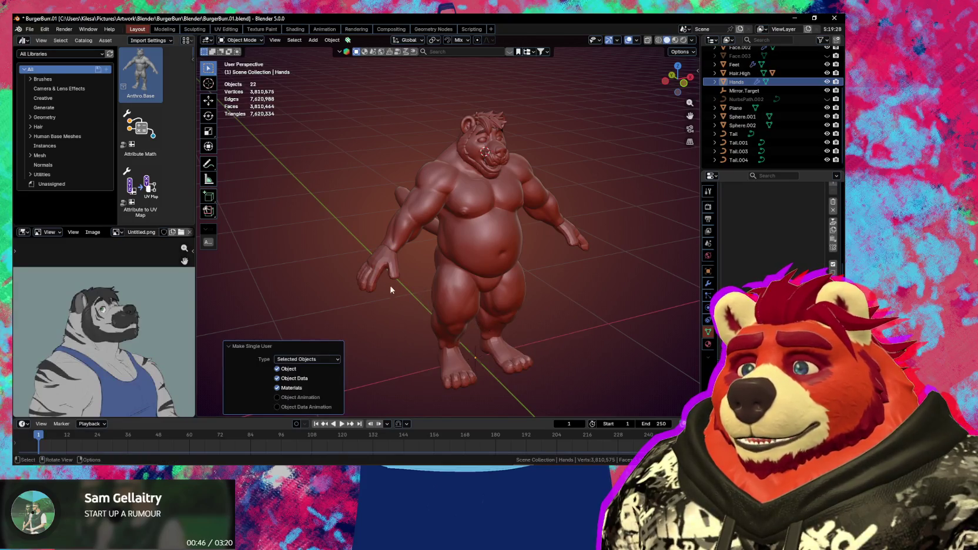
{"action": "left_click", "coordinate": [374, 270]}
{"action": "key", "text": "F3"}
{"action": "left_click", "coordinate": [412, 294]}
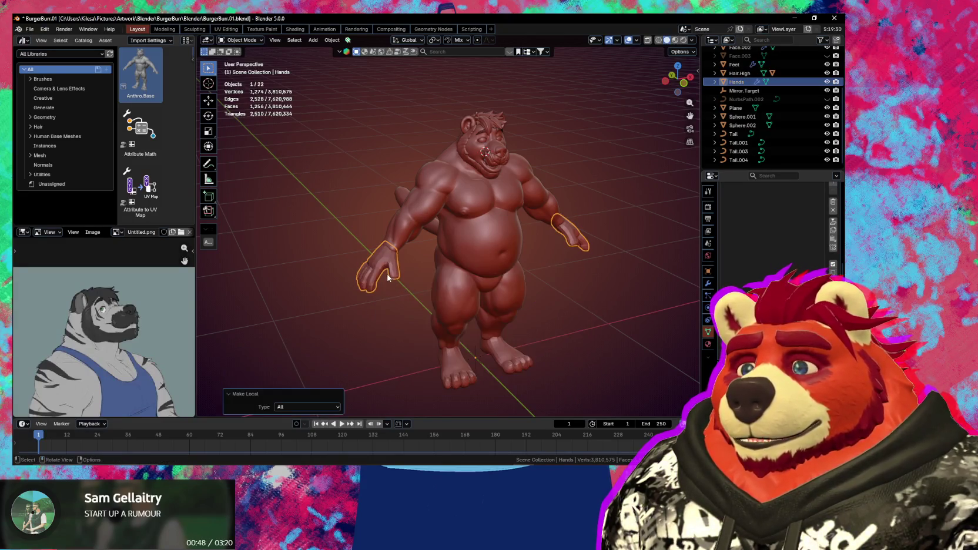
{"action": "key", "text": "F3"}
{"action": "left_click", "coordinate": [455, 299]}
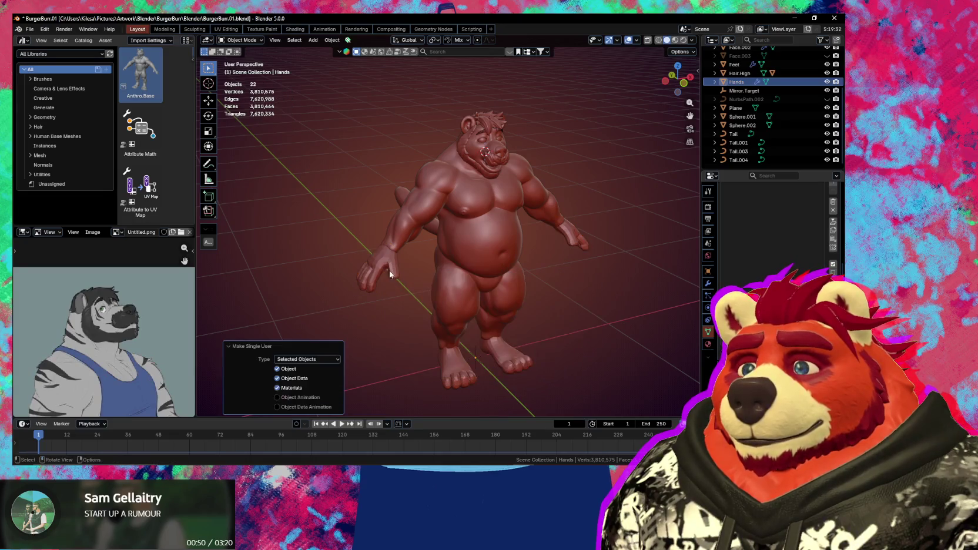
Run Make Instances Real on the Hands
{"action": "key", "text": "F3"}
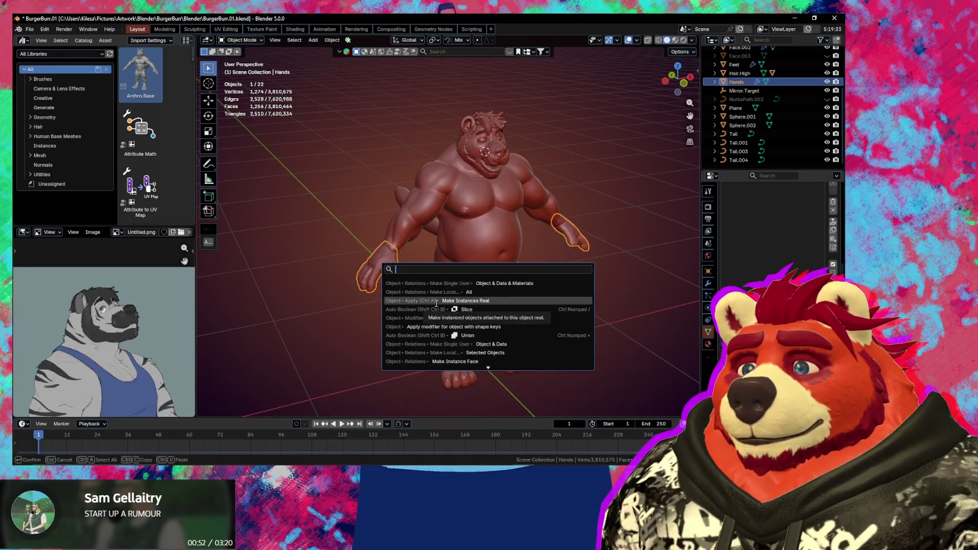
{"action": "left_click", "coordinate": [436, 301]}
{"action": "middle_click_drag", "start_coordinate": [436, 304], "coordinate": [469, 366]}
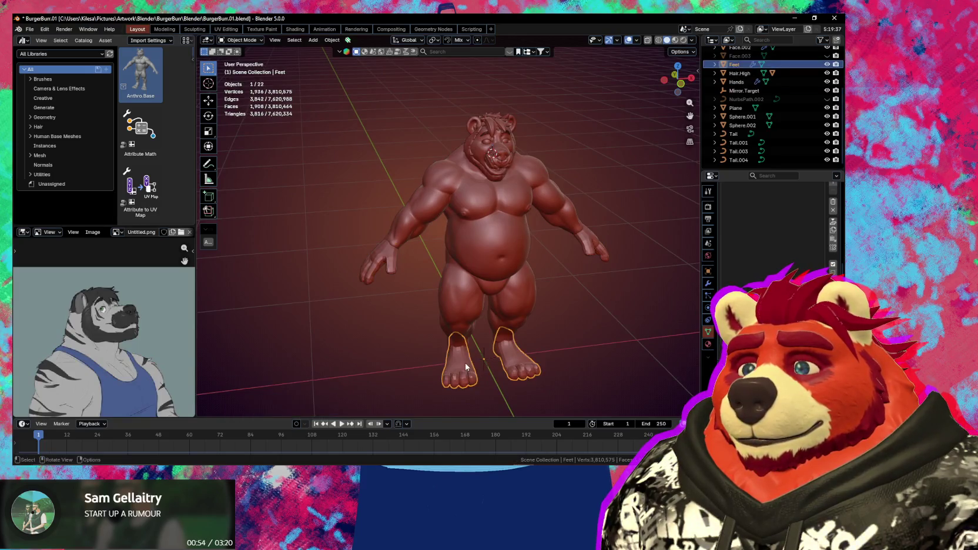
Make the Feet object single-user with data and materials, and make it local
{"action": "left_click", "coordinate": [526, 374], "text": "alt"}
{"action": "left_click", "coordinate": [526, 374]}
{"action": "key", "text": "F3"}
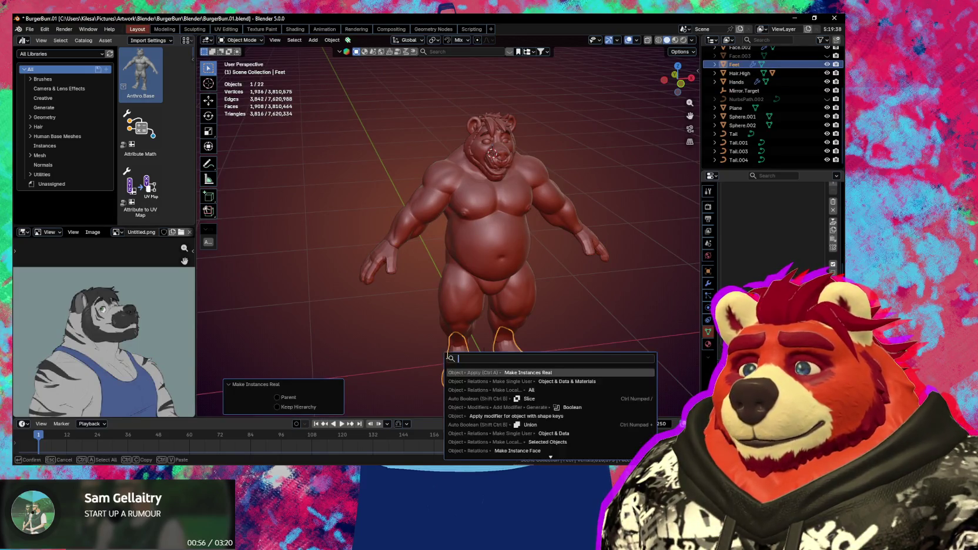
{"action": "left_click", "coordinate": [473, 371]}
{"action": "key", "text": "F3"}
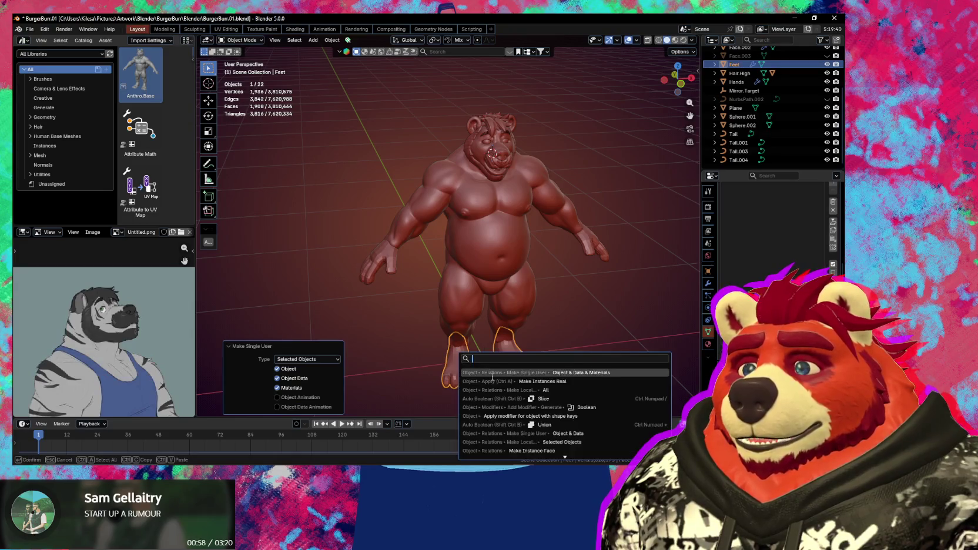
{"action": "left_click", "coordinate": [467, 365]}
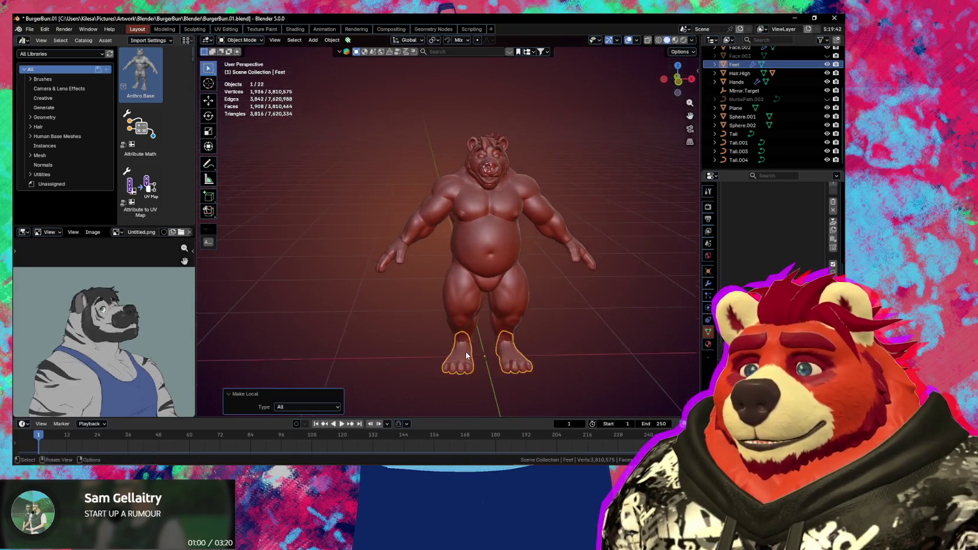
Select Hair.High and make all its data local
{"action": "mouse_move", "coordinate": [467, 365]}
{"action": "middle_mouse_down"}
{"action": "mouse_move", "coordinate": [470, 222]}
{"action": "mouse_move", "coordinate": [455, 224]}
{"action": "middle_mouse_up"}
{"action": "scroll", "coordinate": [465, 305], "scroll_direction": "up", "scroll_amount": 5}
{"action": "left_click", "coordinate": [470, 221]}
{"action": "key", "text": "F3"}
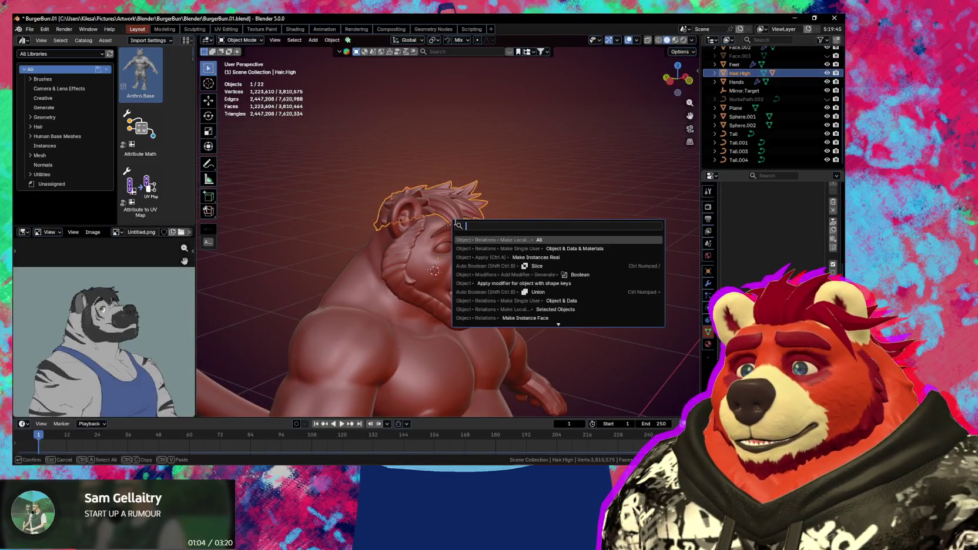
{"action": "left_click", "coordinate": [496, 241]}
Dismiss the operator search and Apply menu, orbiting to a side view showing the tail
{"action": "key", "text": "F3"}
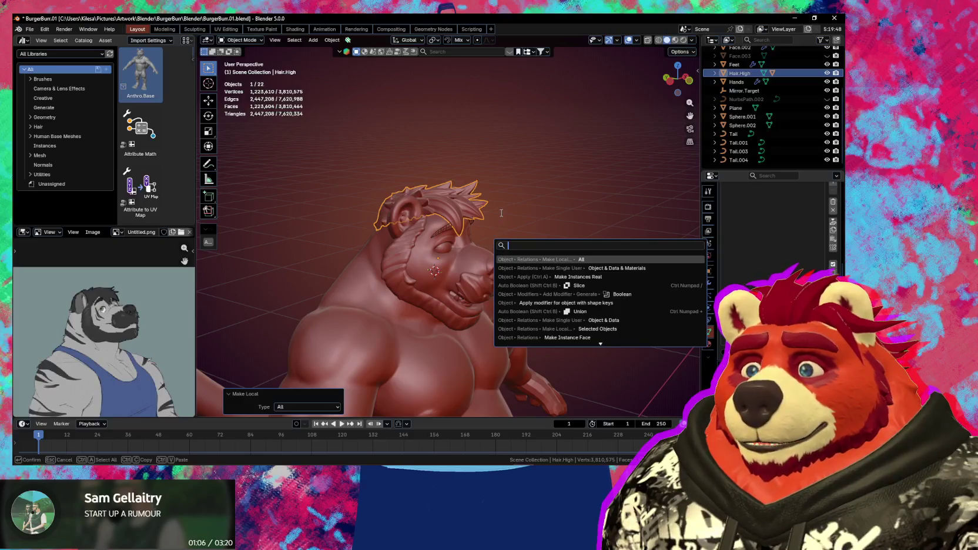
{"action": "scroll", "coordinate": [495, 258], "scroll_direction": "down", "scroll_amount": 5}
{"action": "middle_click_drag", "start_coordinate": [495, 258], "coordinate": [457, 296]}
{"action": "right_click", "coordinate": [456, 295]}
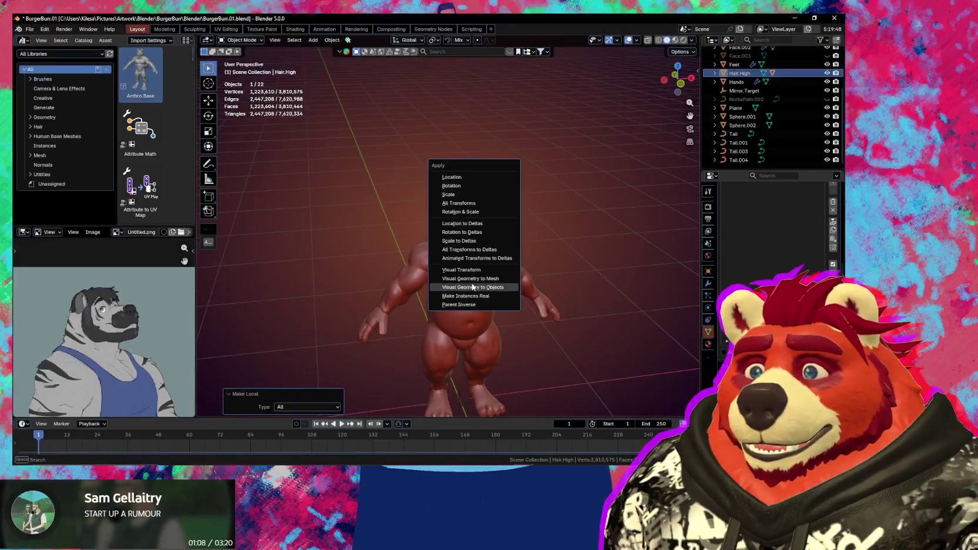
{"action": "key", "text": "Escape"}
{"action": "middle_click_drag", "start_coordinate": [356, 269], "coordinate": [397, 265]}
{"action": "right_click", "coordinate": [494, 263]}
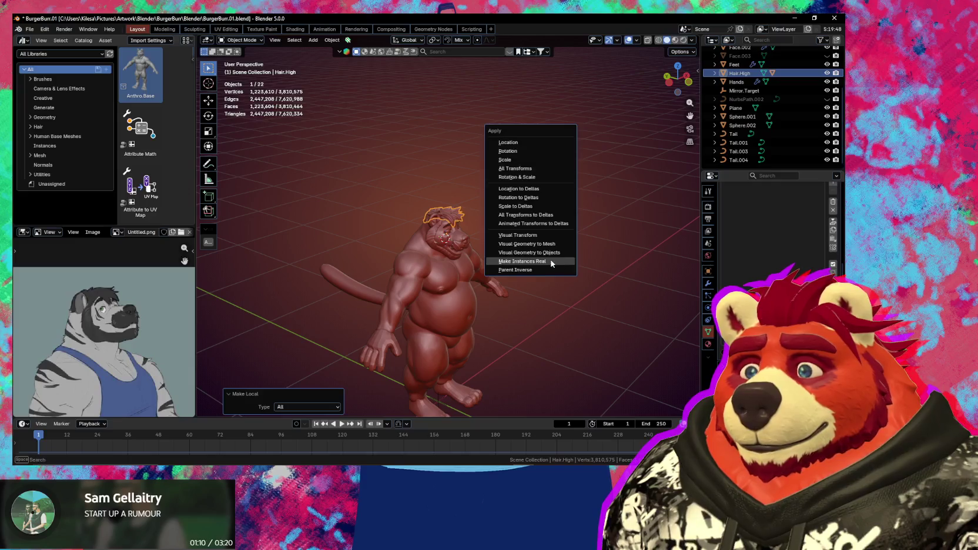
{"action": "key", "text": "Escape"}
Select all objects, make them local and single-user with data and materials
{"action": "key", "text": "a"}
{"action": "scroll", "coordinate": [477, 253], "scroll_direction": "up", "scroll_amount": 2}
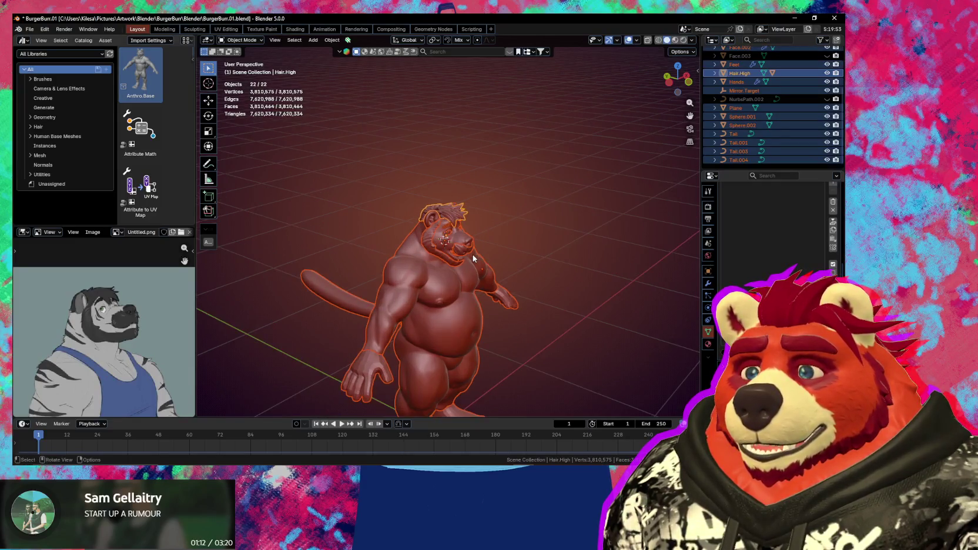
{"action": "key", "text": "F3"}
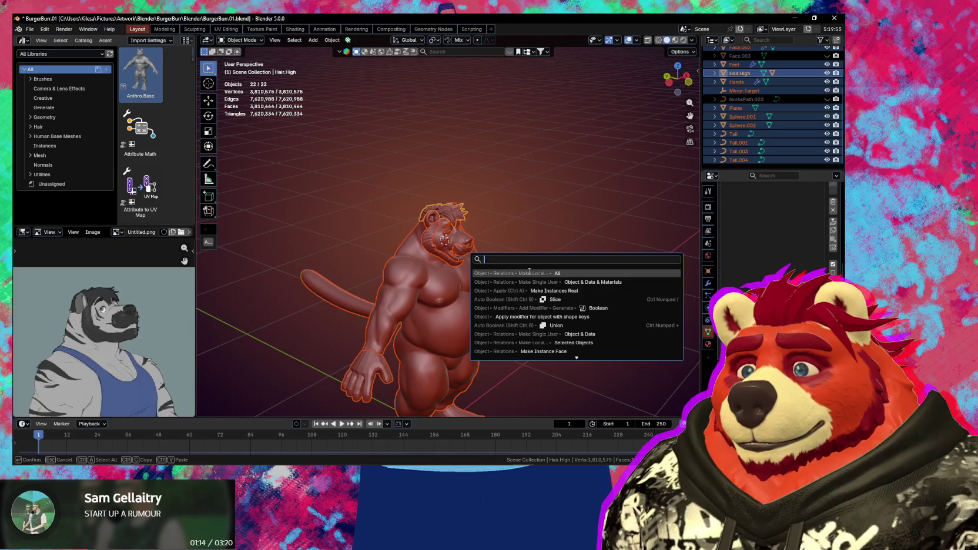
{"action": "left_click", "coordinate": [529, 273]}
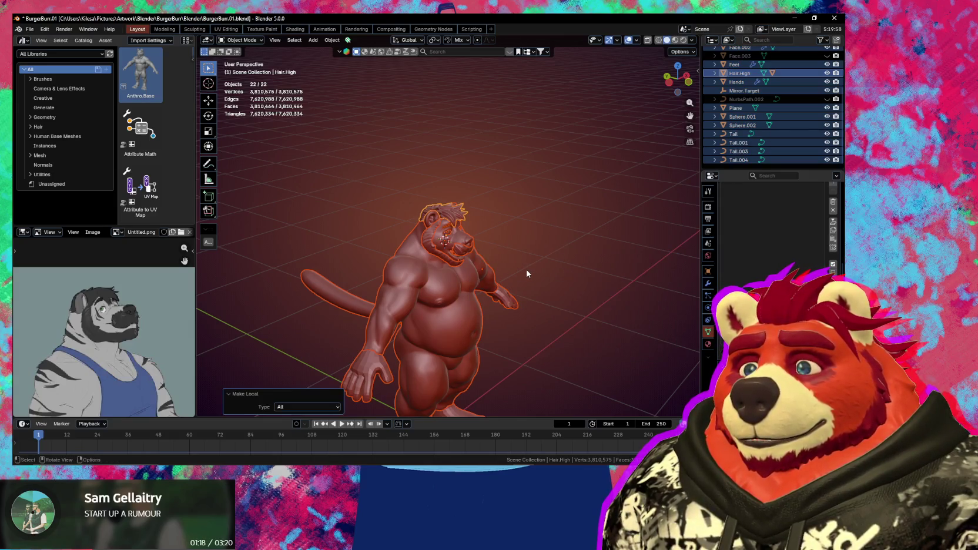
{"action": "key", "text": "F3"}
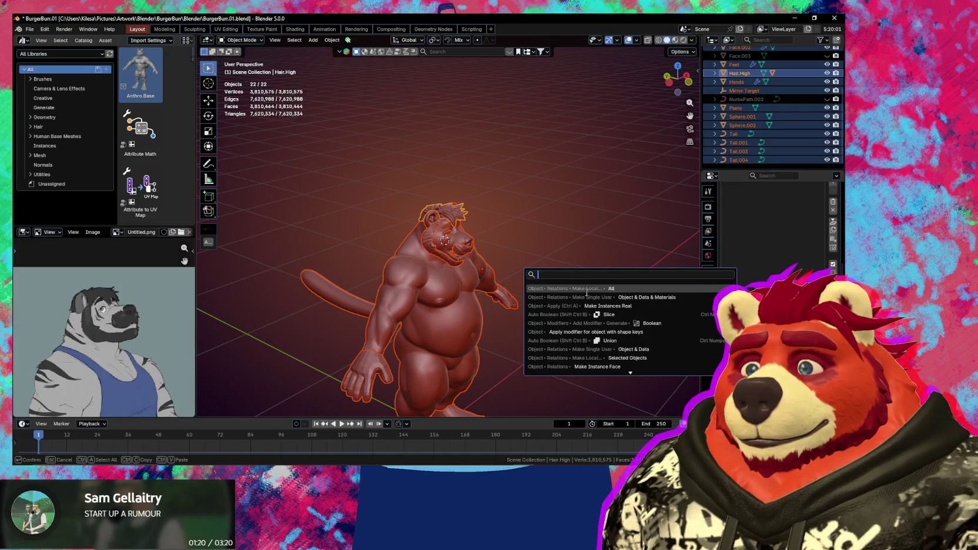
{"action": "left_click", "coordinate": [585, 297]}
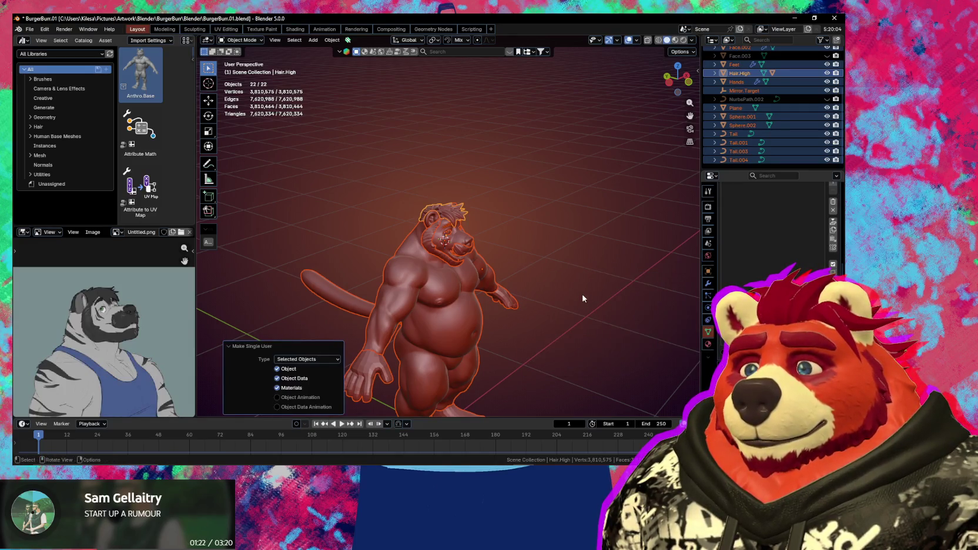
Run Make Instances Real to create Tail.005–Tail.008, then view the bear's side
{"action": "key", "text": "F3"}
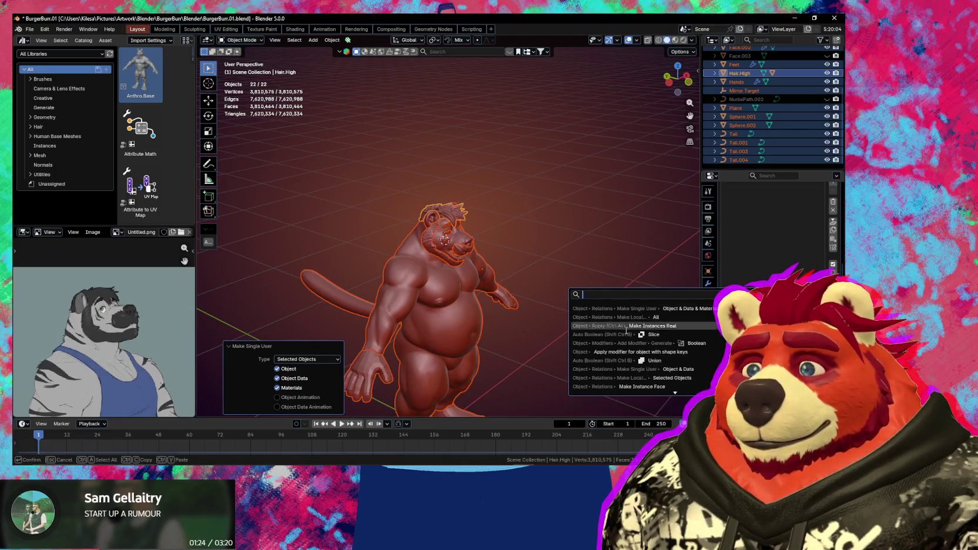
{"action": "left_click", "coordinate": [629, 327]}
{"action": "middle_click_drag", "start_coordinate": [588, 329], "coordinate": [618, 270]}
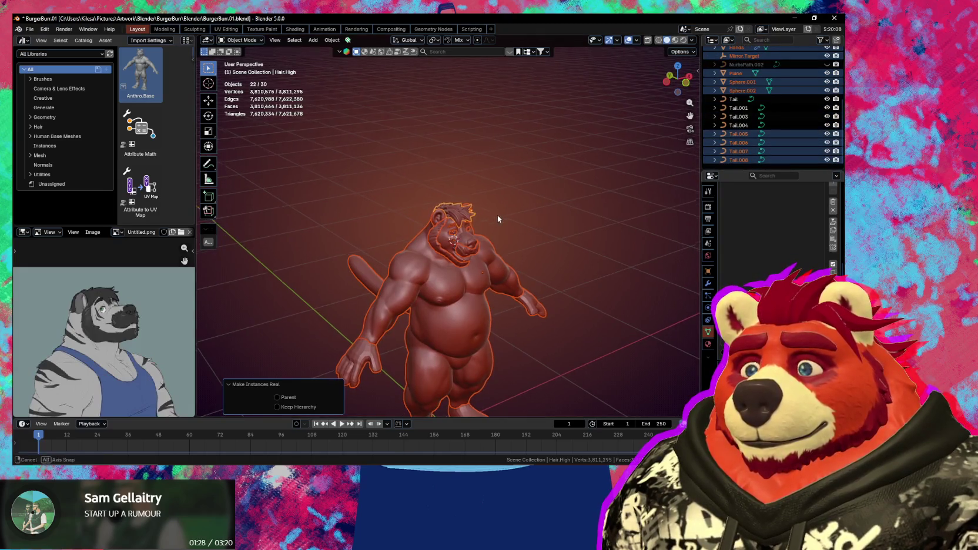
{"action": "middle_click_drag", "start_coordinate": [498, 216], "coordinate": [497, 148]}
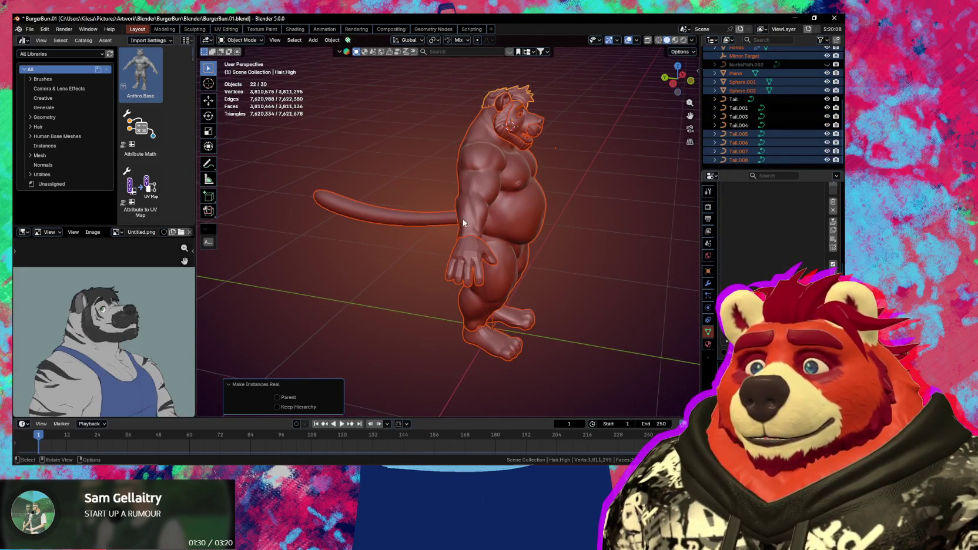
Inspect the overlapping tail copies and the body, hands and feet, selecting the original Tail
{"action": "left_click", "coordinate": [741, 135]}
{"action": "key", "text": "g"}
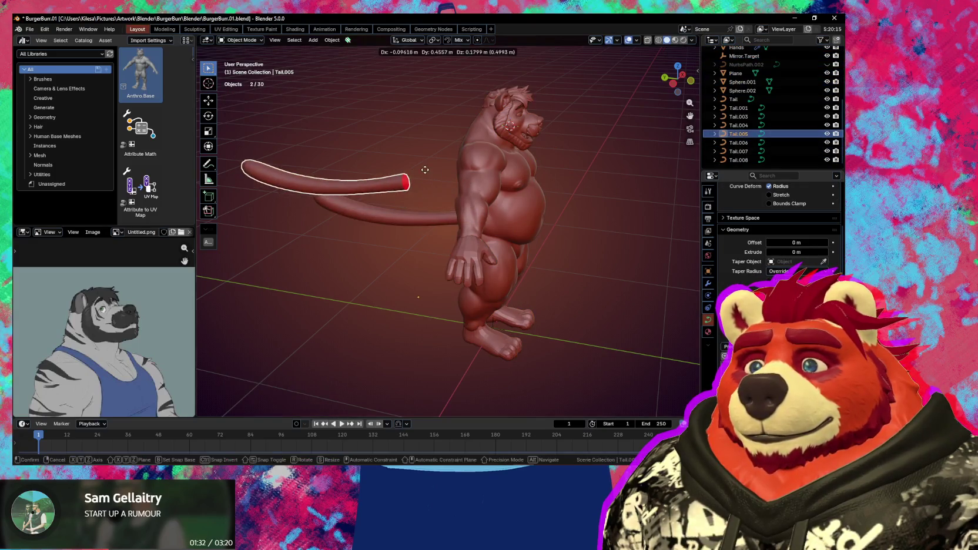
{"action": "key", "text": "Escape"}
{"action": "left_click", "coordinate": [522, 207]}
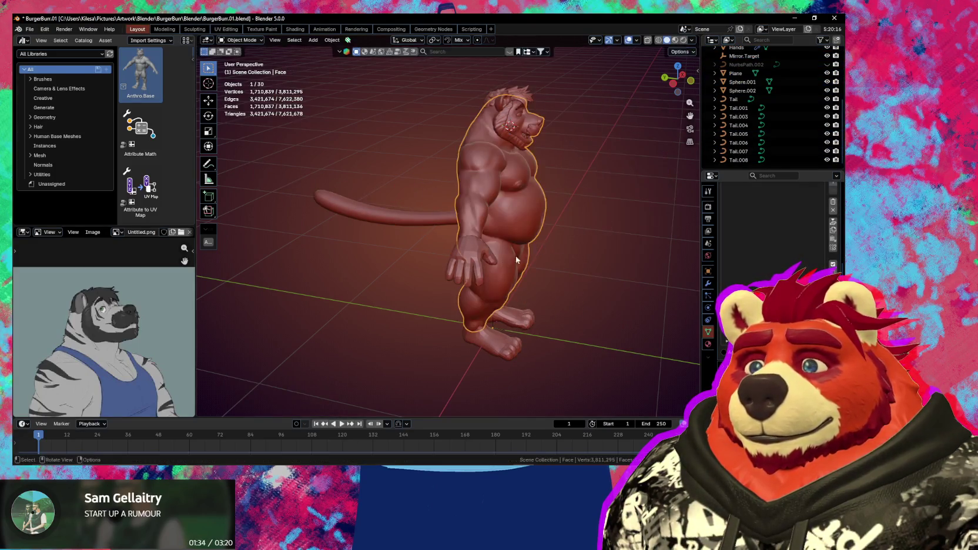
{"action": "left_click", "coordinate": [477, 275]}
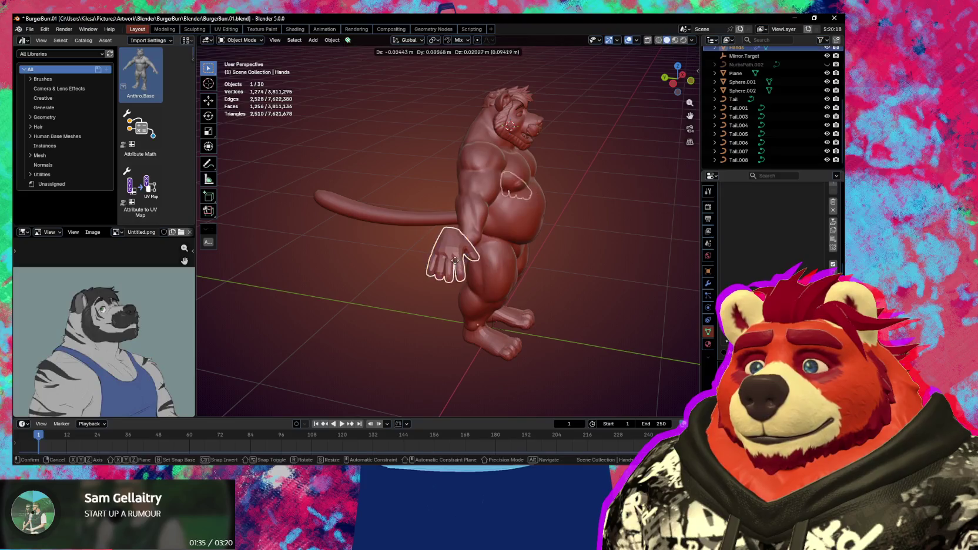
{"action": "left_click", "coordinate": [494, 350]}
{"action": "left_click", "coordinate": [411, 222]}
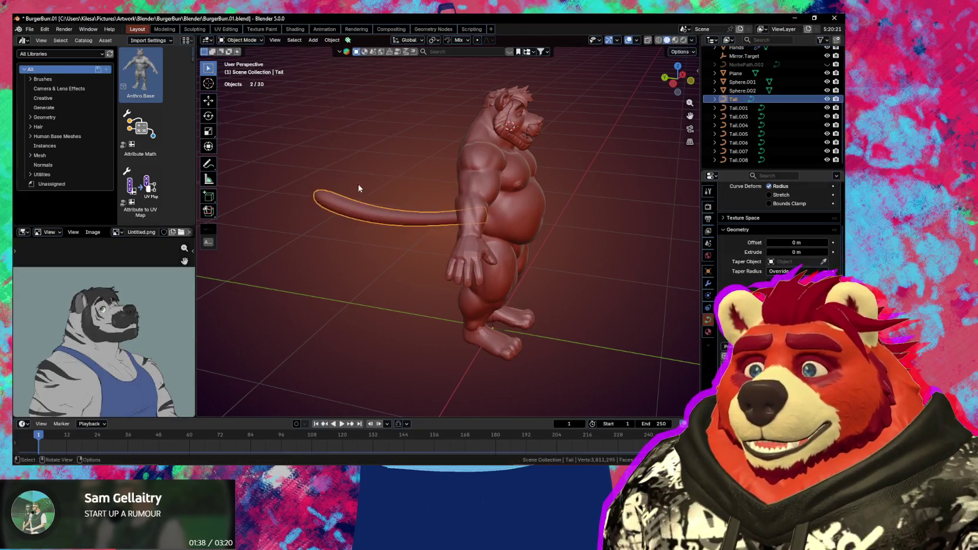
{"action": "middle_click_drag", "start_coordinate": [373, 208], "coordinate": [408, 204]}
Delete the Tail, Tail.001 and Tail.003 objects
{"action": "key", "text": "x"}
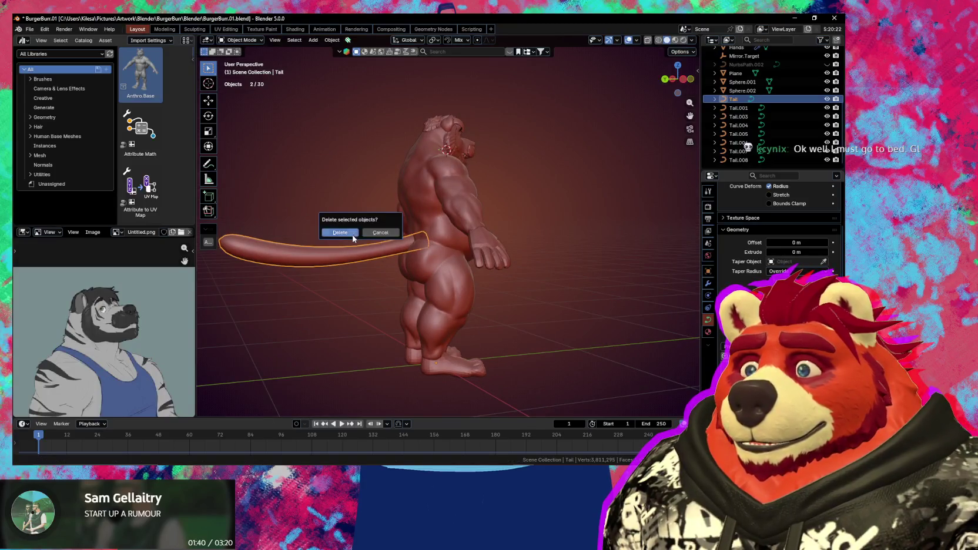
{"action": "left_click", "coordinate": [352, 238]}
{"action": "left_click", "coordinate": [341, 242]}
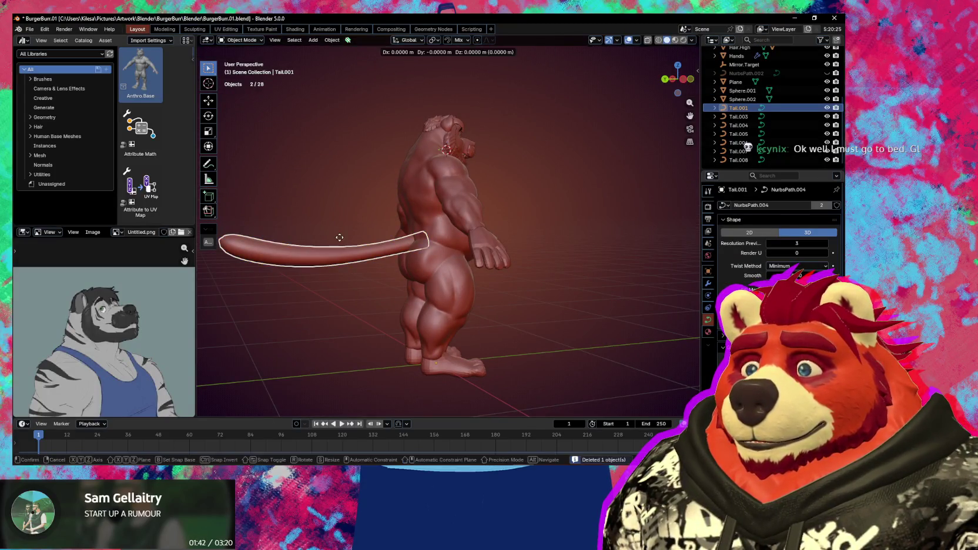
{"action": "key", "text": "x"}
{"action": "left_click", "coordinate": [340, 242]}
{"action": "left_click", "coordinate": [342, 247]}
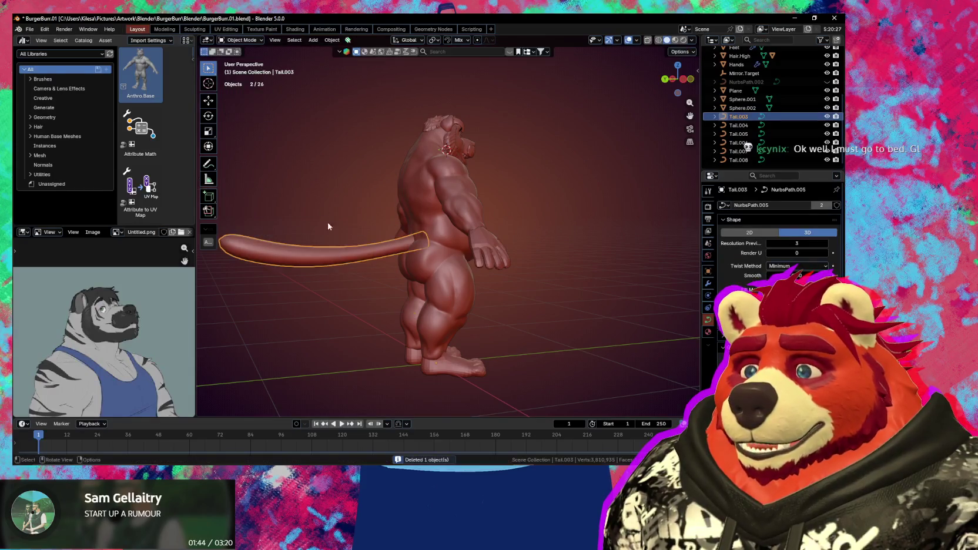
{"action": "key", "text": "x"}
{"action": "left_click", "coordinate": [345, 251]}
Select Tail.004 through Tail.007 and delete them
{"action": "left_click", "coordinate": [344, 251]}
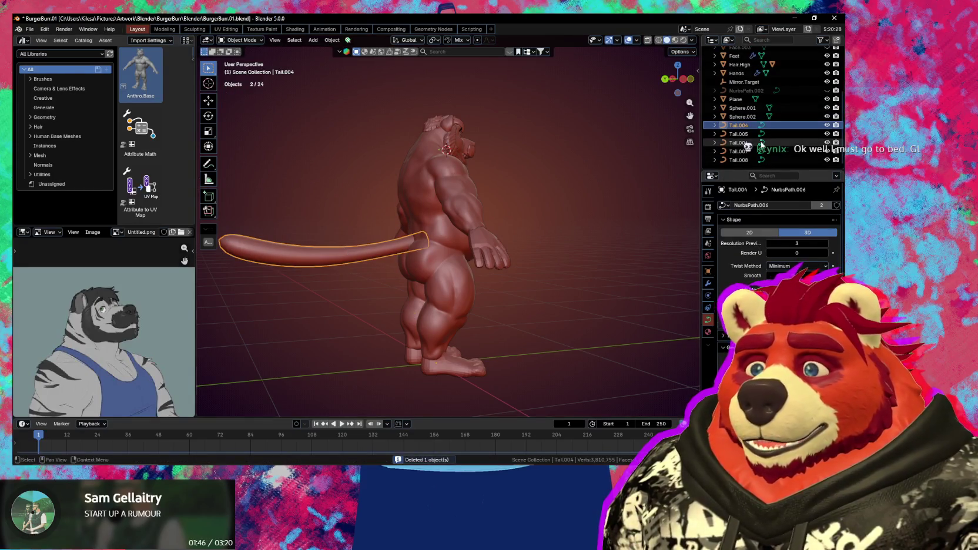
{"action": "left_click", "coordinate": [784, 151], "text": "shift"}
{"action": "key", "text": "x"}
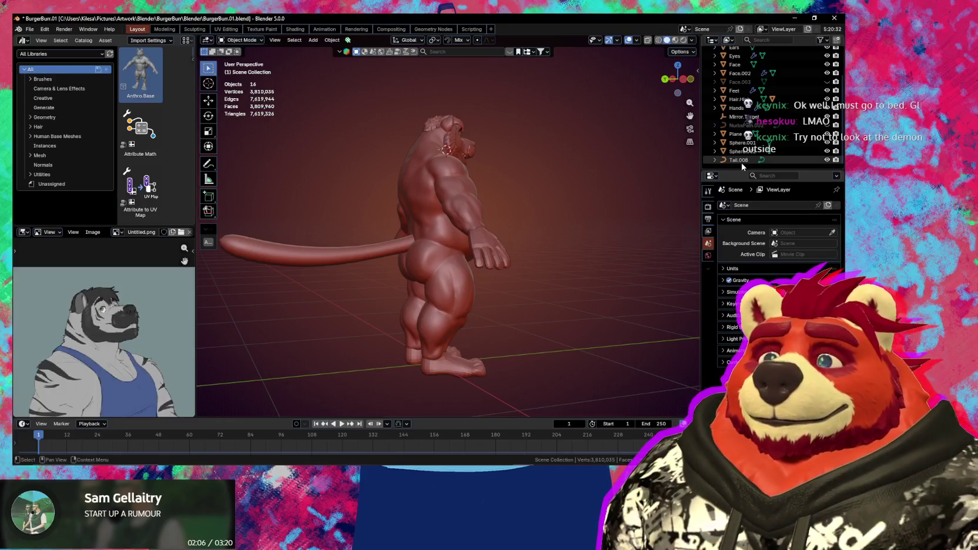
Select the Hands, browse its mesh data without changing it, and view its Object transform
{"action": "middle_click_drag", "start_coordinate": [388, 235], "coordinate": [489, 248]}
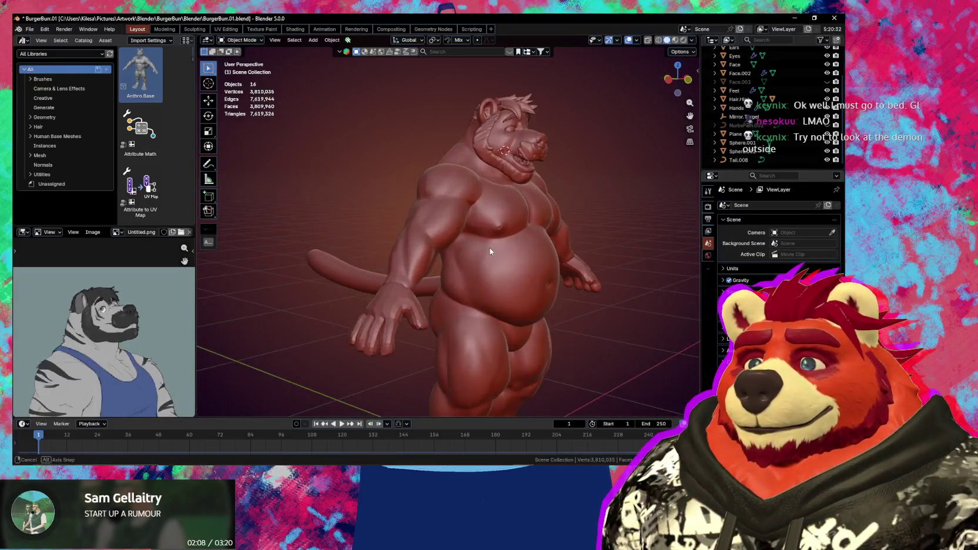
{"action": "scroll", "coordinate": [489, 247], "scroll_direction": "up", "scroll_amount": 2}
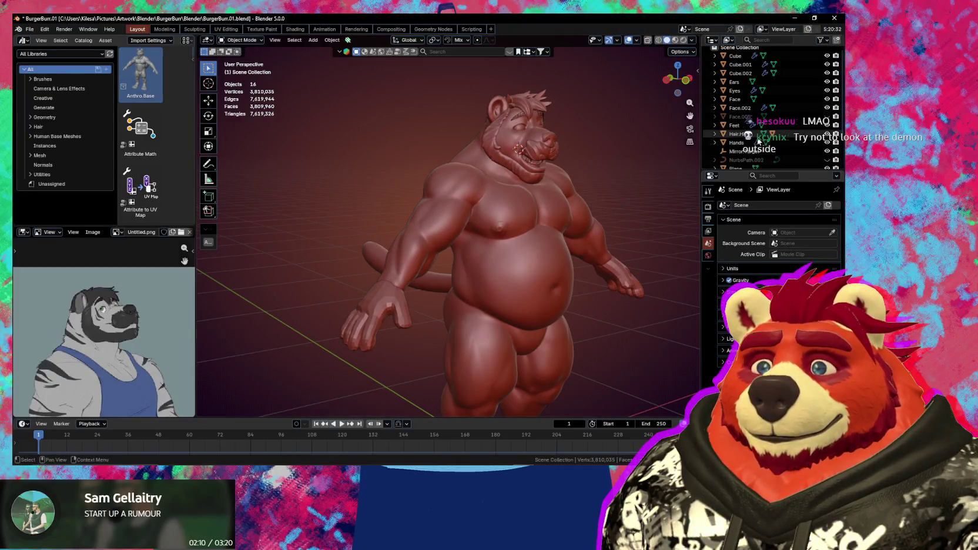
{"action": "scroll", "coordinate": [764, 106], "scroll_direction": "up", "scroll_amount": 3}
{"action": "middle_click_drag", "start_coordinate": [475, 190], "coordinate": [407, 323]}
{"action": "left_click", "coordinate": [381, 310]}
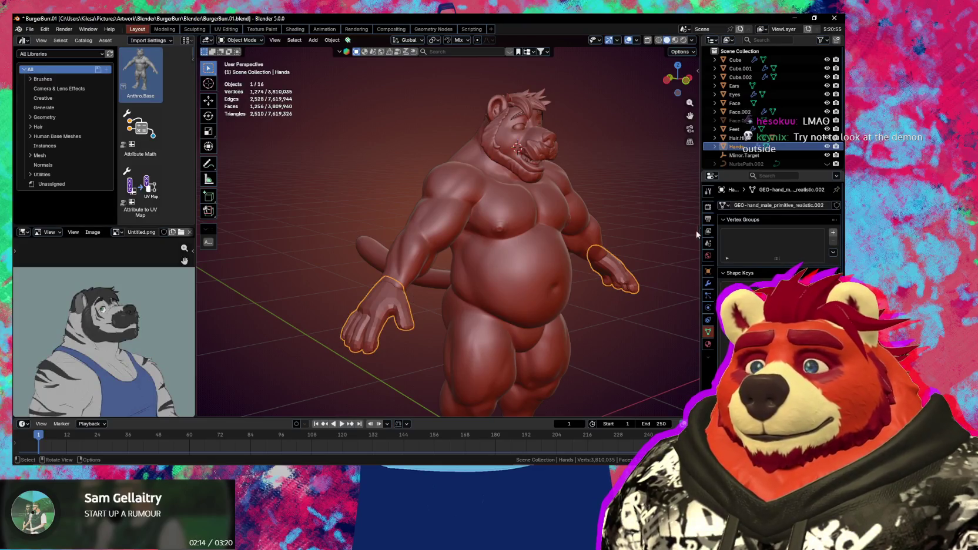
{"action": "left_click", "coordinate": [724, 205]}
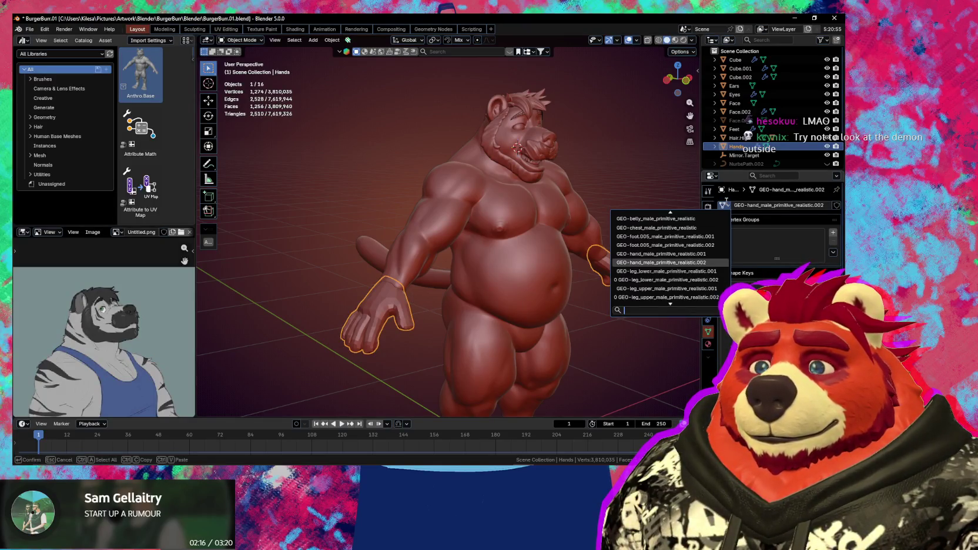
{"action": "left_click", "coordinate": [726, 202]}
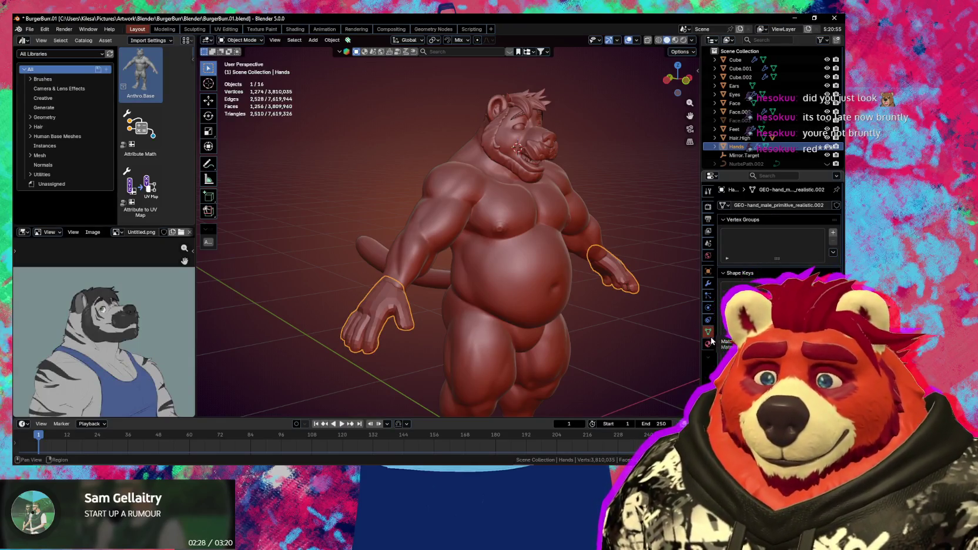
{"action": "left_click", "coordinate": [710, 273]}
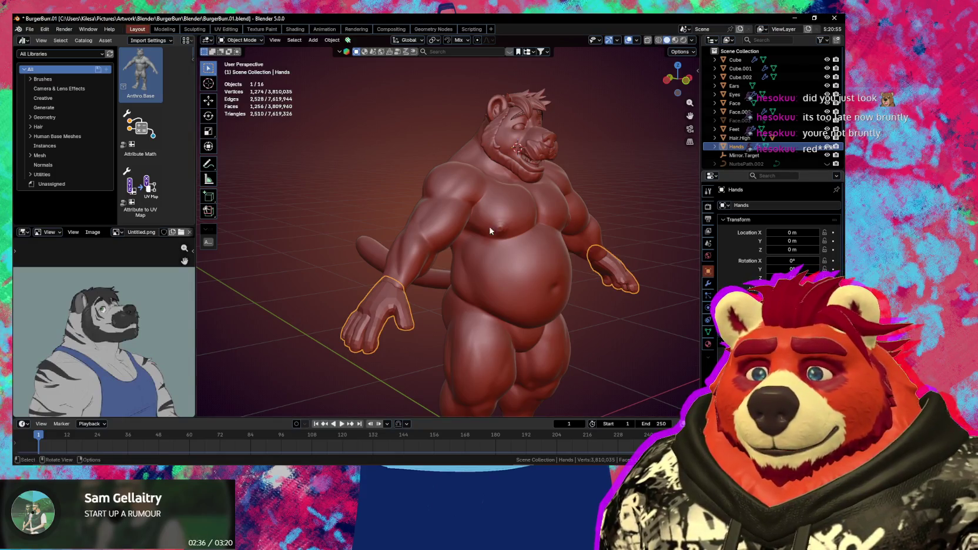
Check the tail, body and feet objects, scrolling their properties to Relations
{"action": "left_click", "coordinate": [379, 254]}
{"action": "middle_click_drag", "start_coordinate": [379, 254], "coordinate": [497, 305]}
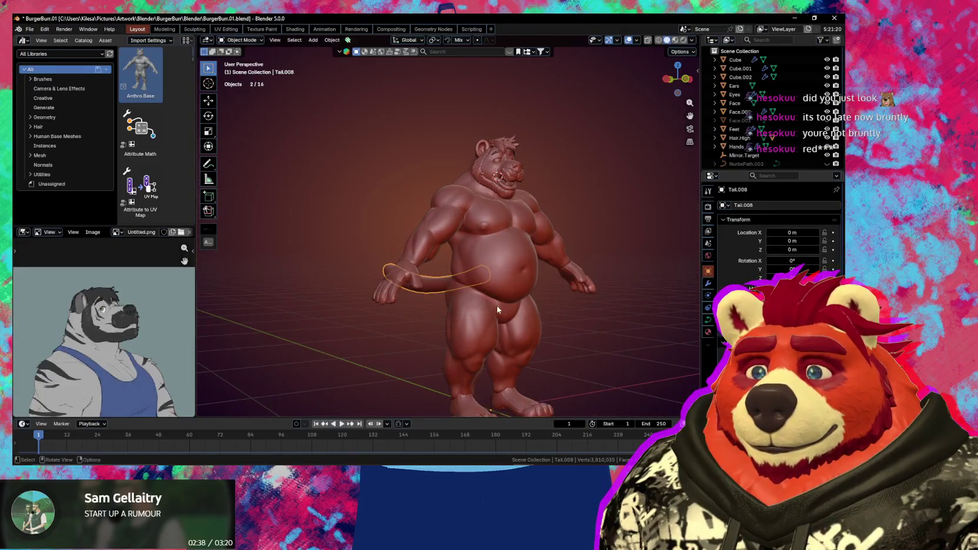
{"action": "left_click", "coordinate": [489, 335]}
{"action": "middle_click_drag", "start_coordinate": [489, 340], "coordinate": [471, 328]}
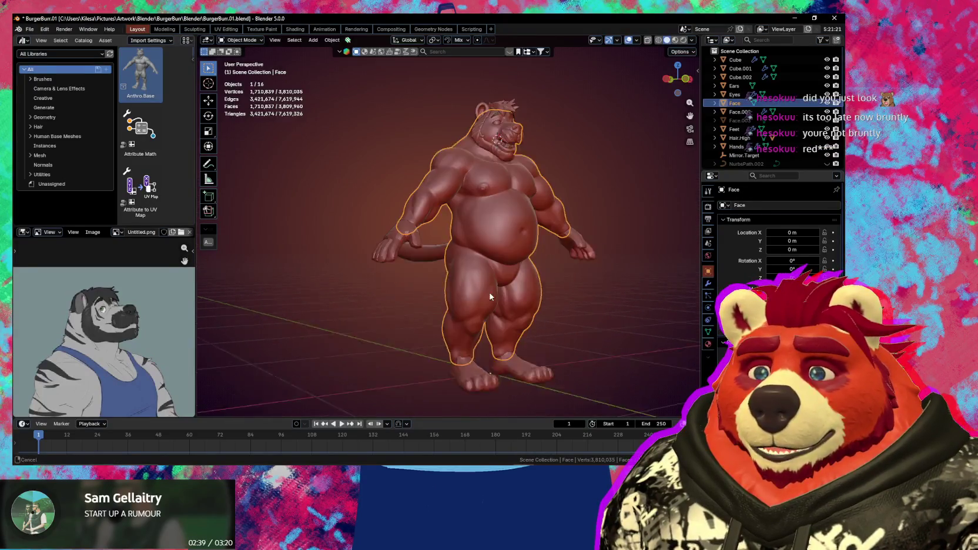
{"action": "left_click", "coordinate": [470, 331]}
{"action": "scroll", "coordinate": [776, 235], "scroll_direction": "down", "scroll_amount": 3}
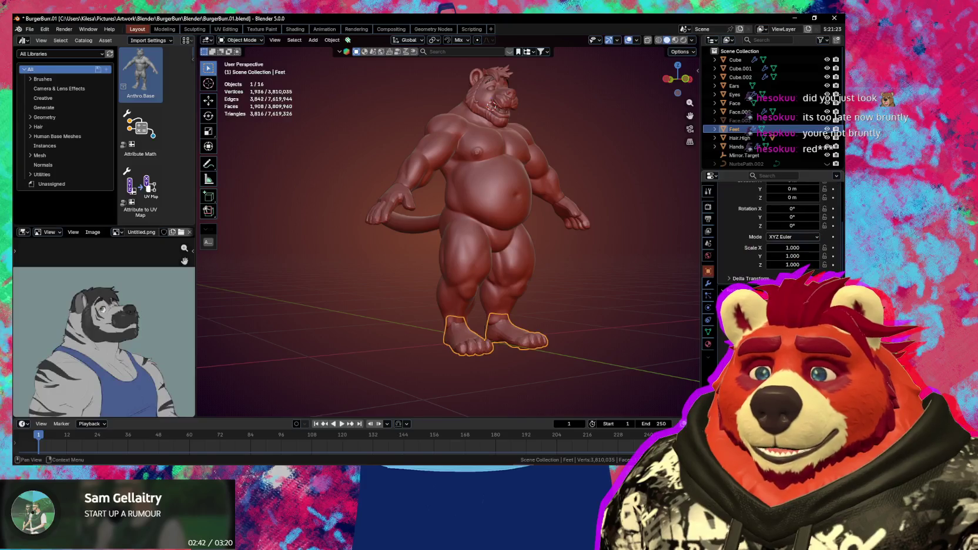
{"action": "scroll", "coordinate": [775, 235], "scroll_direction": "down", "scroll_amount": 3}
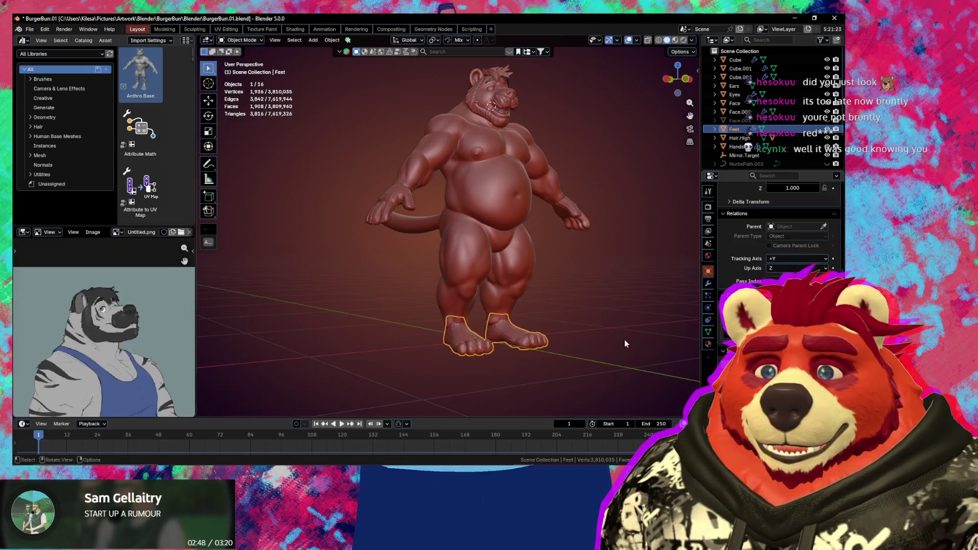
Orbit around to view the bear's back, then save BurgerBun.01.blend
{"action": "mouse_move", "coordinate": [399, 218]}
{"action": "middle_mouse_down"}
{"action": "mouse_move", "coordinate": [490, 220]}
{"action": "mouse_move", "coordinate": [531, 280]}
{"action": "mouse_move", "coordinate": [369, 249]}
{"action": "mouse_move", "coordinate": [334, 279]}
{"action": "mouse_move", "coordinate": [406, 267]}
{"action": "mouse_move", "coordinate": [349, 266]}
{"action": "mouse_move", "coordinate": [382, 266]}
{"action": "mouse_move", "coordinate": [360, 265]}
{"action": "mouse_move", "coordinate": [502, 263]}
{"action": "mouse_move", "coordinate": [328, 253]}
{"action": "mouse_move", "coordinate": [432, 252]}
{"action": "middle_mouse_up"}
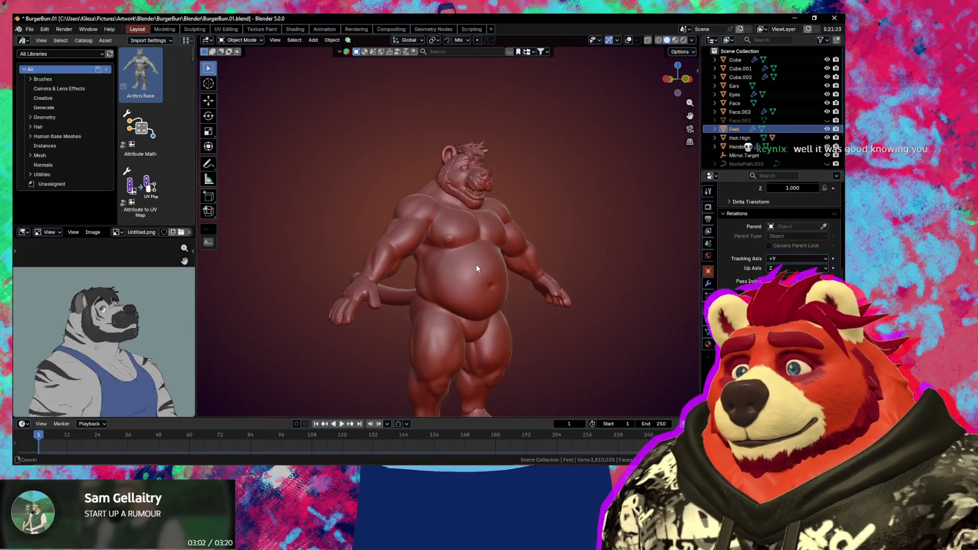
{"action": "scroll", "coordinate": [476, 264], "scroll_direction": "up", "scroll_amount": 1}
{"action": "scroll", "coordinate": [488, 261], "scroll_direction": "up", "scroll_amount": 1}
{"action": "scroll", "coordinate": [510, 255], "scroll_direction": "up", "scroll_amount": 2}
{"action": "scroll", "coordinate": [447, 297], "scroll_direction": "down", "scroll_amount": 2}
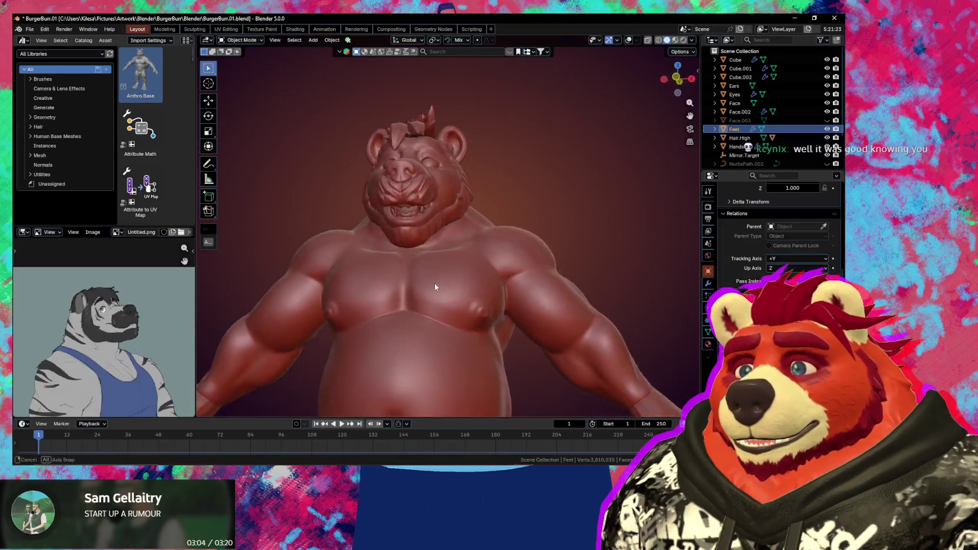
{"action": "mouse_move", "coordinate": [434, 283]}
{"action": "middle_mouse_down"}
{"action": "mouse_move", "coordinate": [299, 336]}
{"action": "mouse_move", "coordinate": [397, 328]}
{"action": "mouse_move", "coordinate": [379, 332]}
{"action": "mouse_move", "coordinate": [532, 290]}
{"action": "mouse_move", "coordinate": [476, 292]}
{"action": "mouse_move", "coordinate": [515, 224]}
{"action": "middle_mouse_up"}
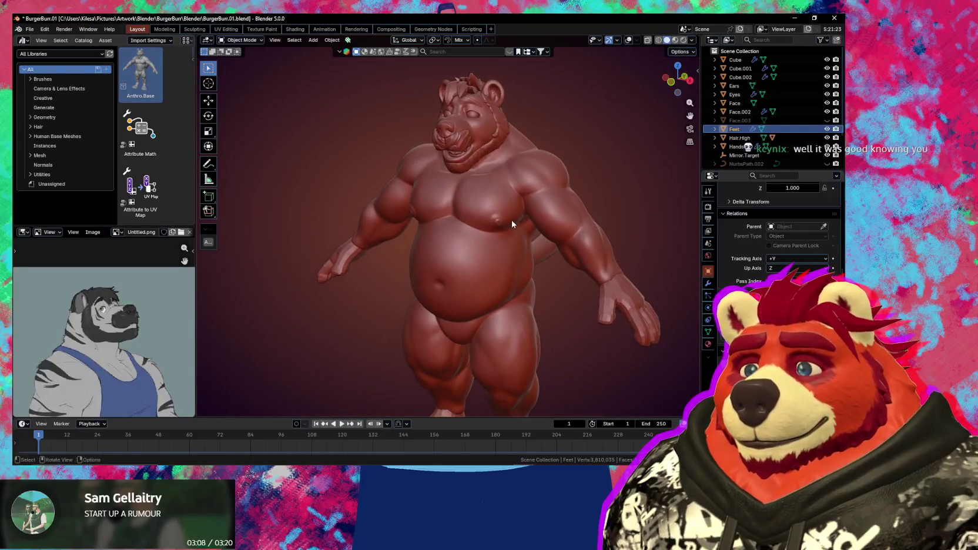
{"action": "scroll", "coordinate": [520, 232], "scroll_direction": "down", "scroll_amount": 2}
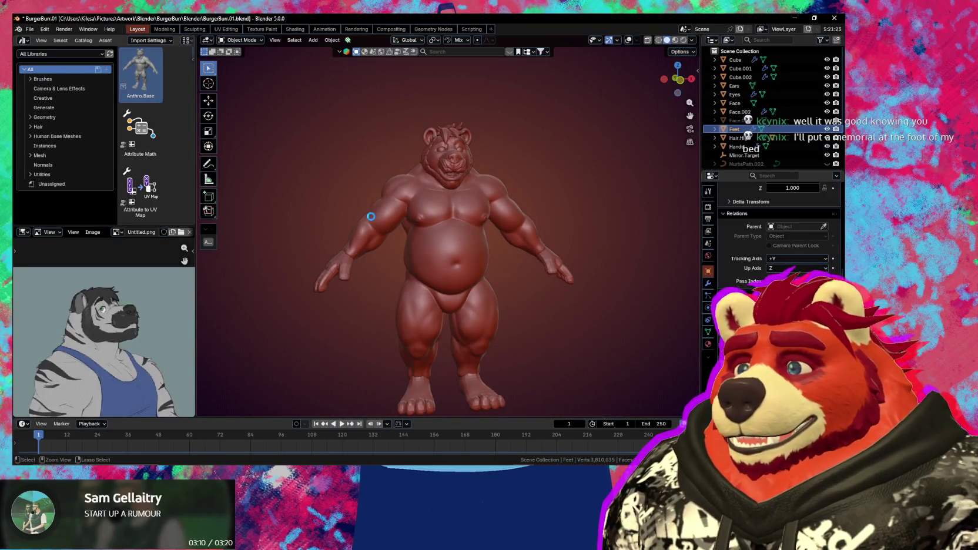
{"action": "key", "text": "ctrl+s"}
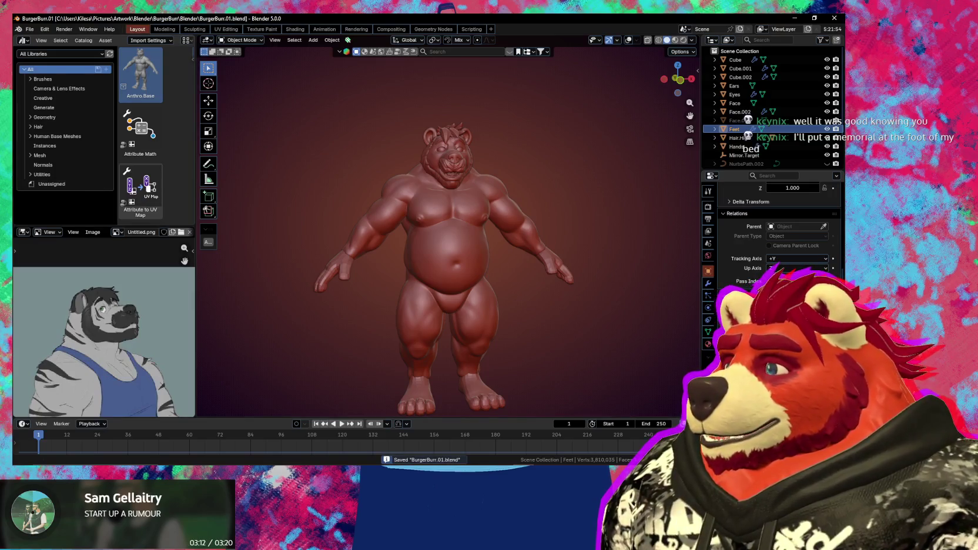